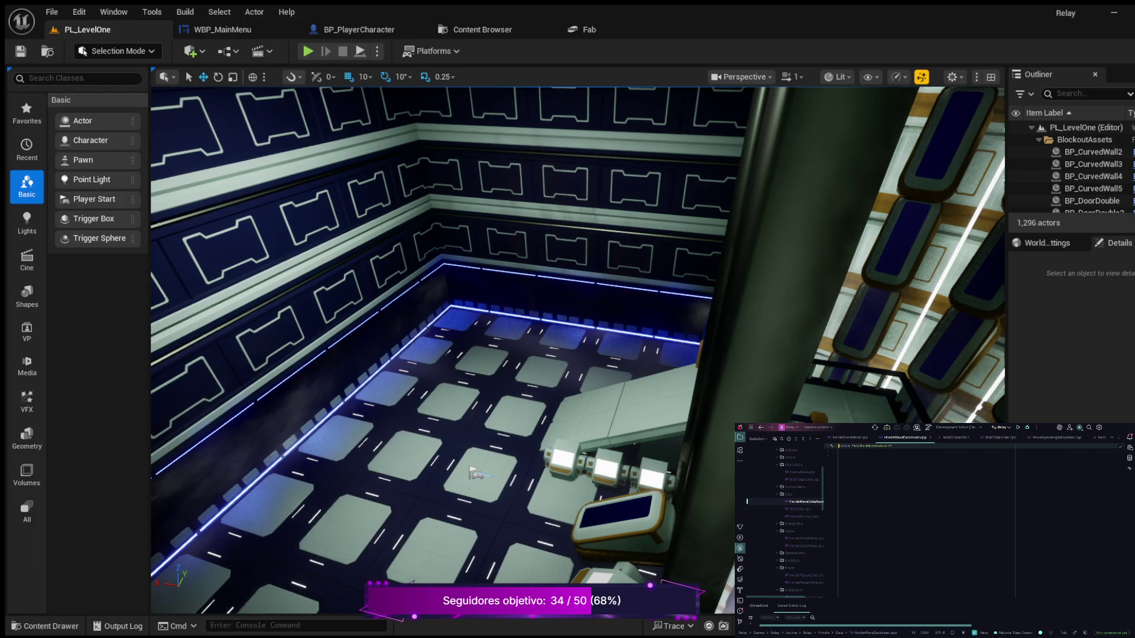
# Step: Open HordeWaveDataAsset.h from the Core folder in Rider's Solution Explorer
pyautogui.scroll(-5, 786, 520)
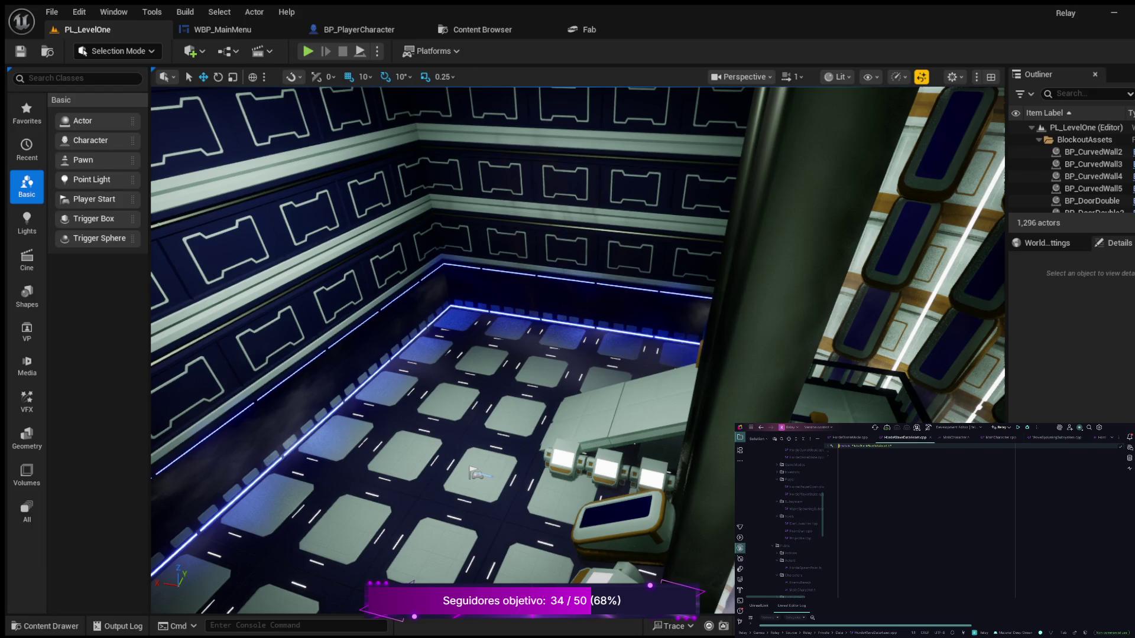
pyautogui.scroll(-4, 798, 520)
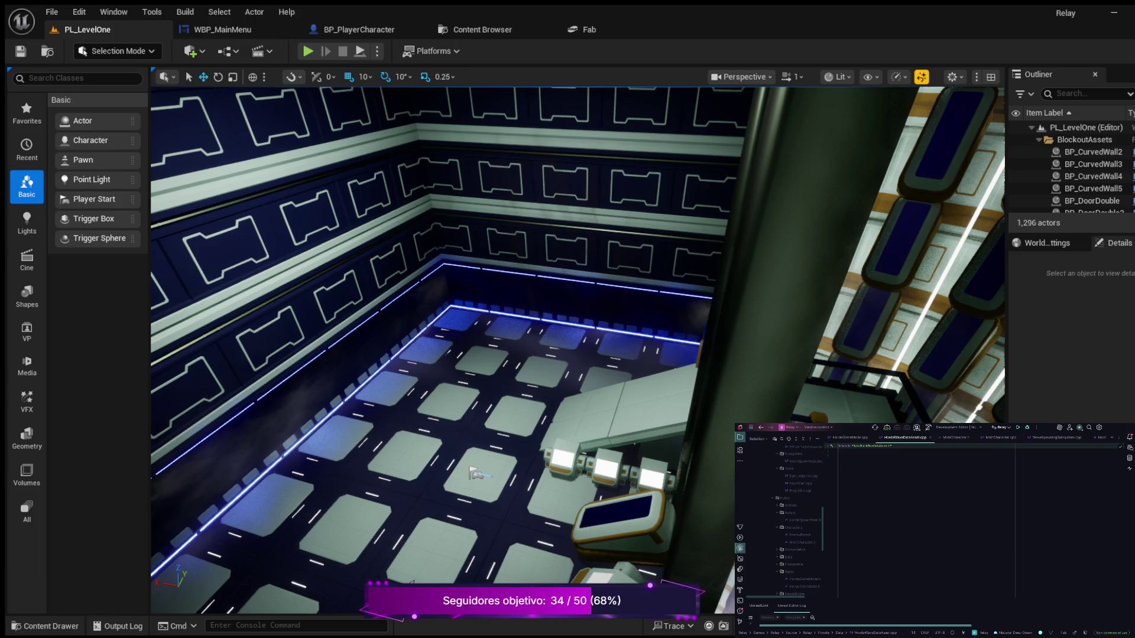
pyautogui.click(788, 539)
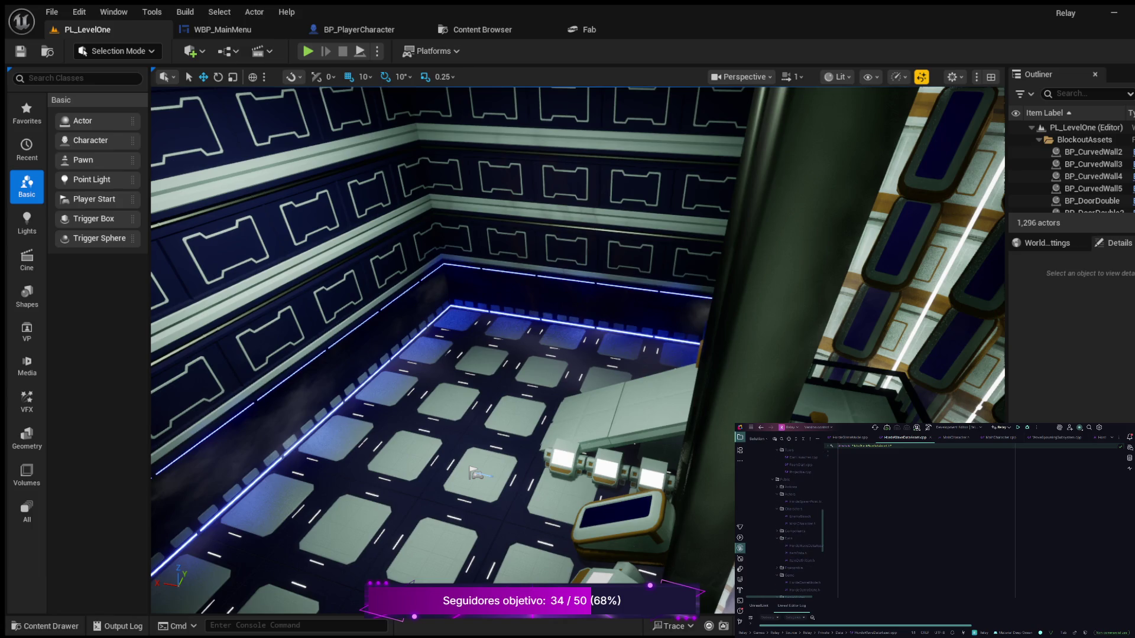
pyautogui.doubleClick(804, 545)
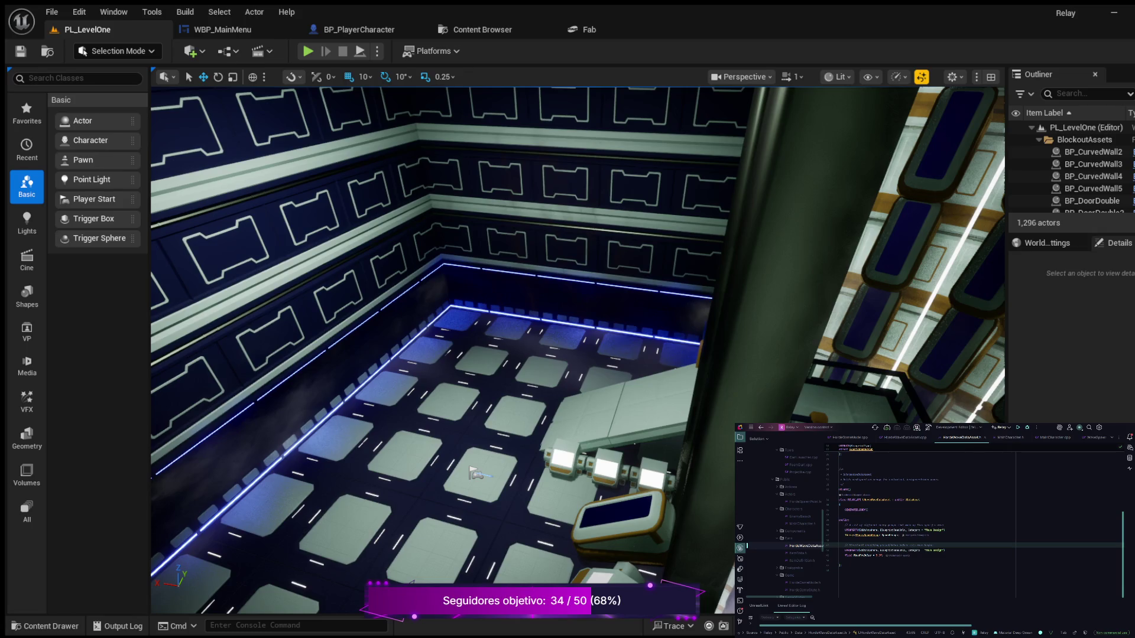
# Step: Open SquadComponent.h from the Relay solution and scroll through the header's declarations
pyautogui.scroll(1, 787, 520)
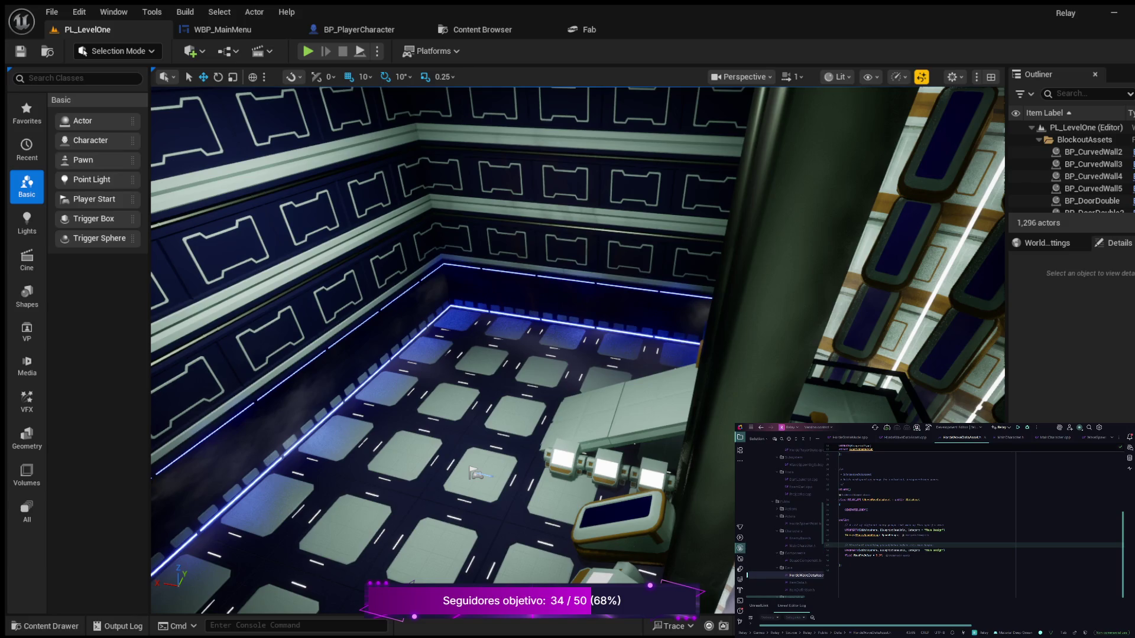
pyautogui.doubleClick(805, 561)
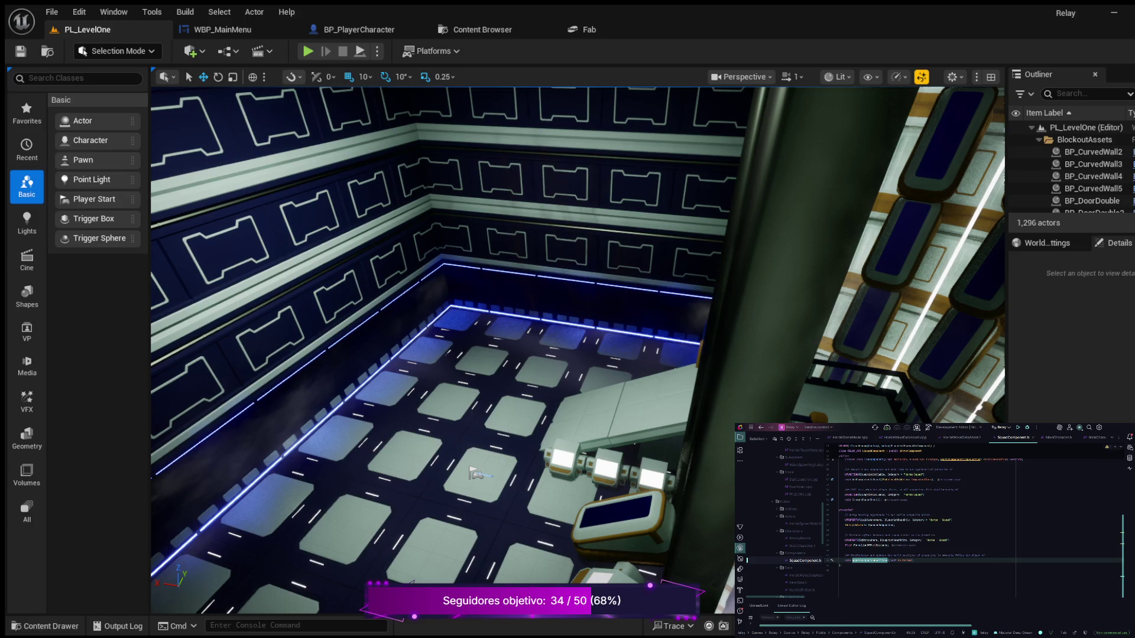
pyautogui.scroll(-1, 786, 521)
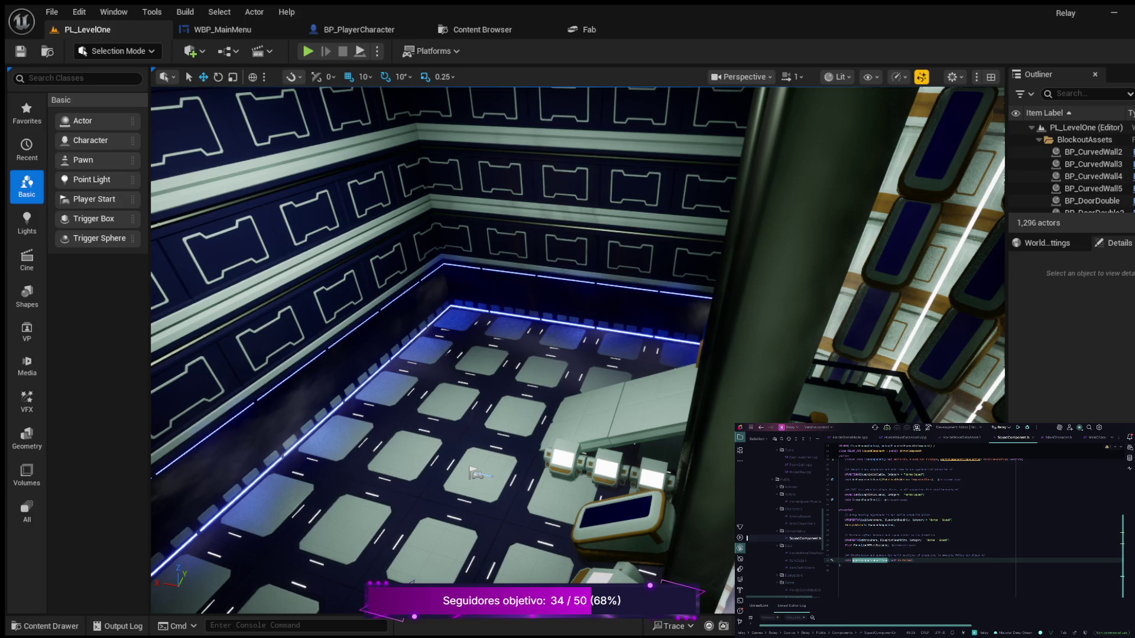
pyautogui.scroll(-2, 786, 521)
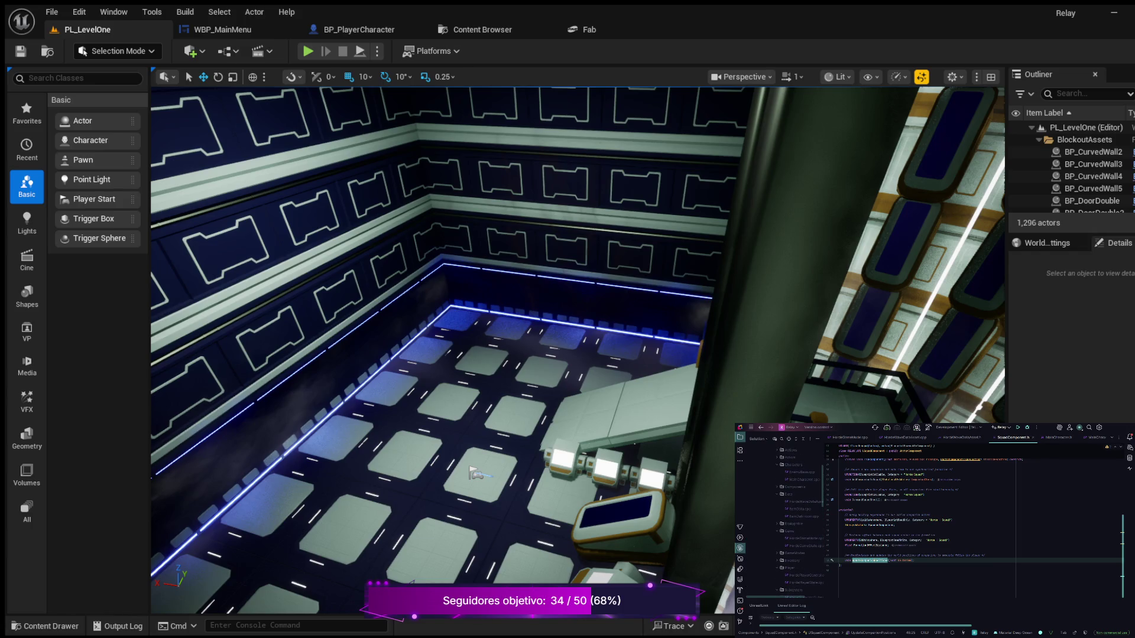
pyautogui.scroll(3, 786, 520)
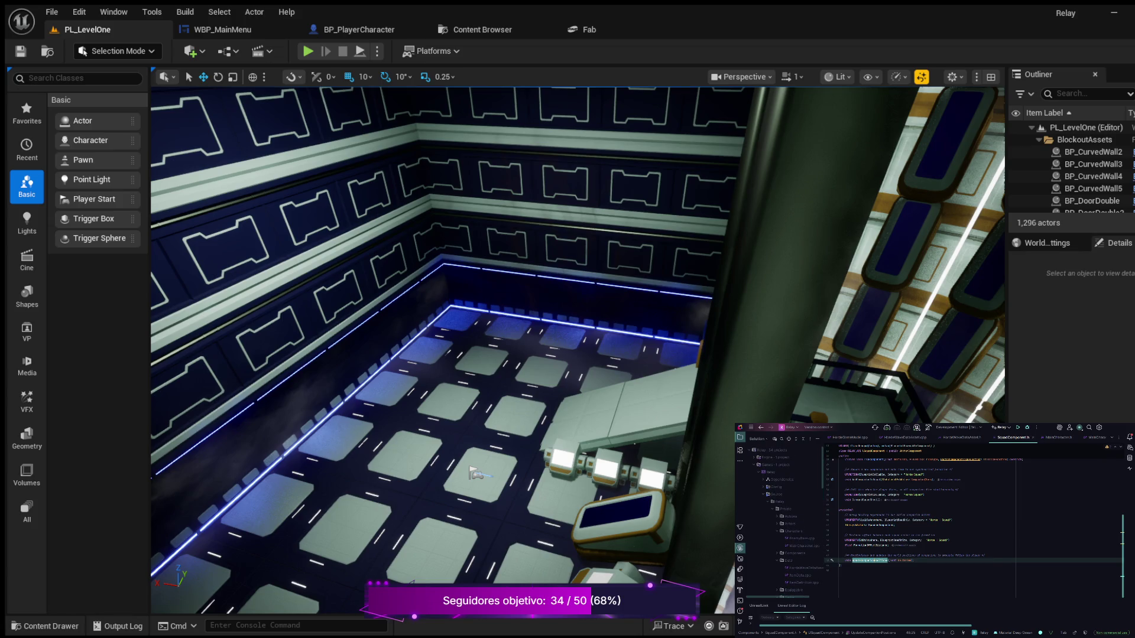
# Step: Open SquadComponent.cpp and scroll through its function definitions
pyautogui.doubleClick(804, 561)
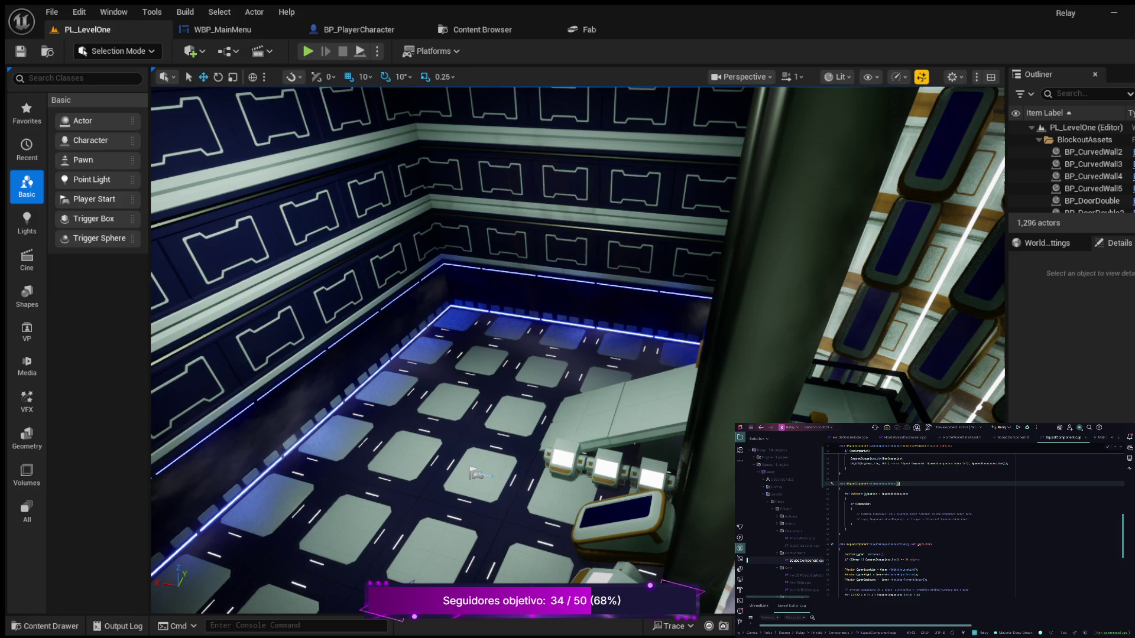
pyautogui.scroll(-6, 976, 521)
pyautogui.scroll(-5, 976, 520)
pyautogui.scroll(10, 976, 521)
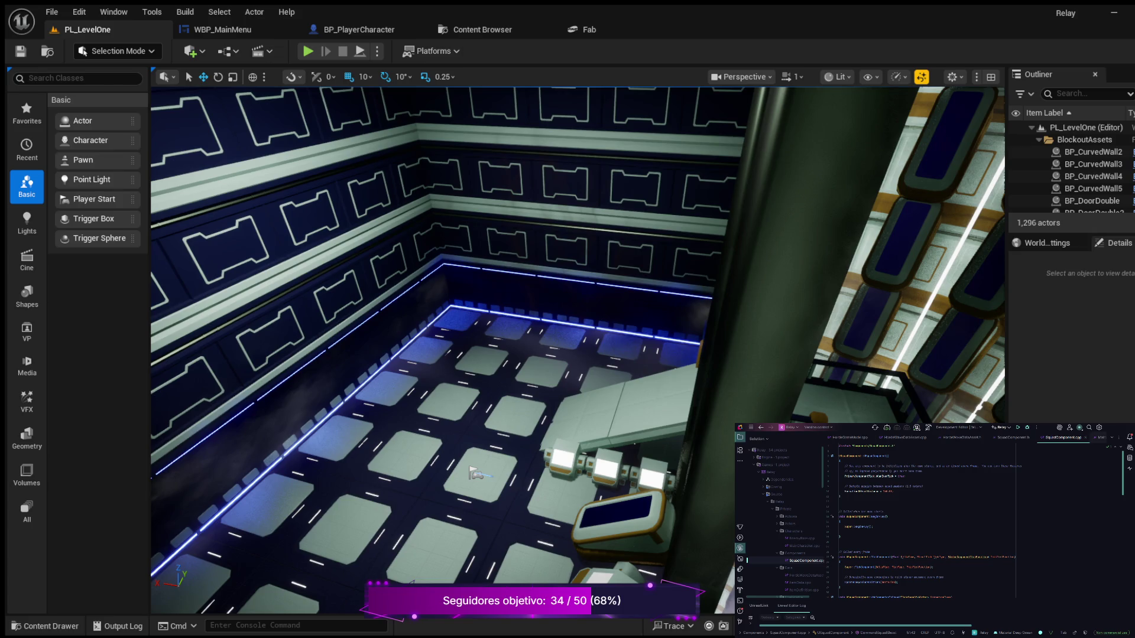
# Step: Hide the Solution explorer file tree and switch the code view to MainCharacter.cpp
pyautogui.hotkey('alt', '1')
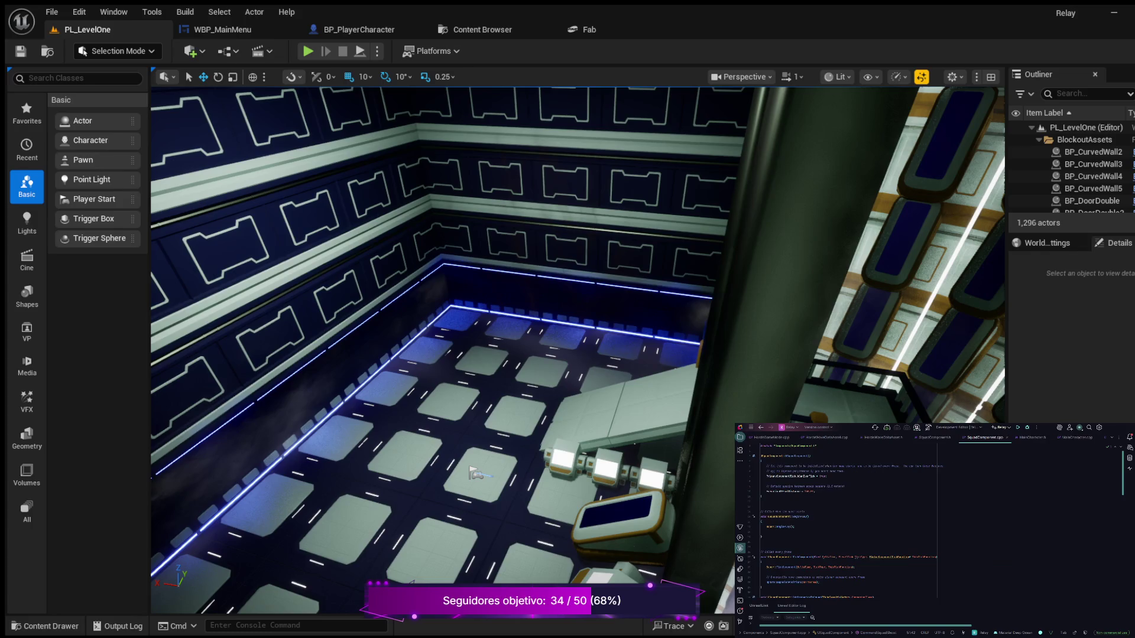
pyautogui.hotkey('ctrl', 'Tab')
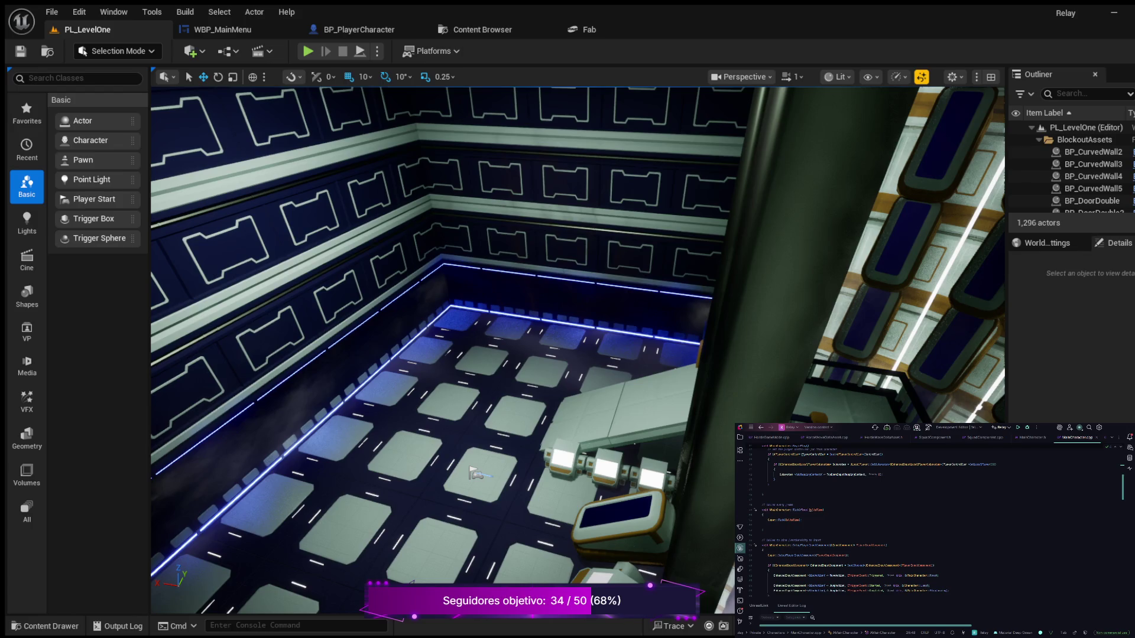
pyautogui.click(755, 525)
pyautogui.hotkey('ctrl', 'f')
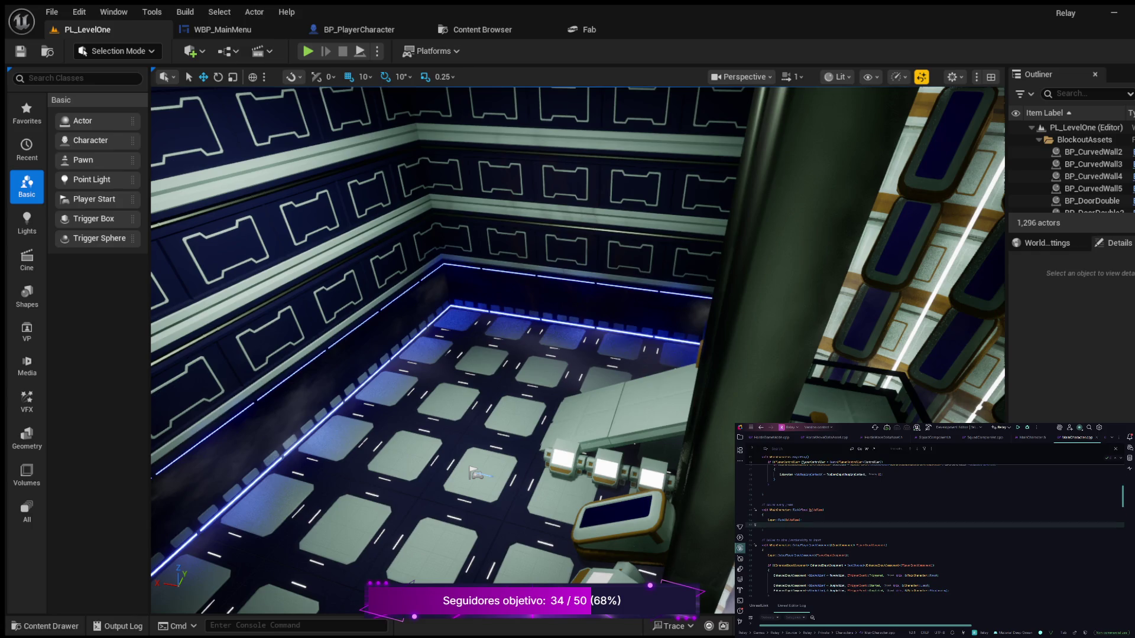
pyautogui.write('FInputActionVa')
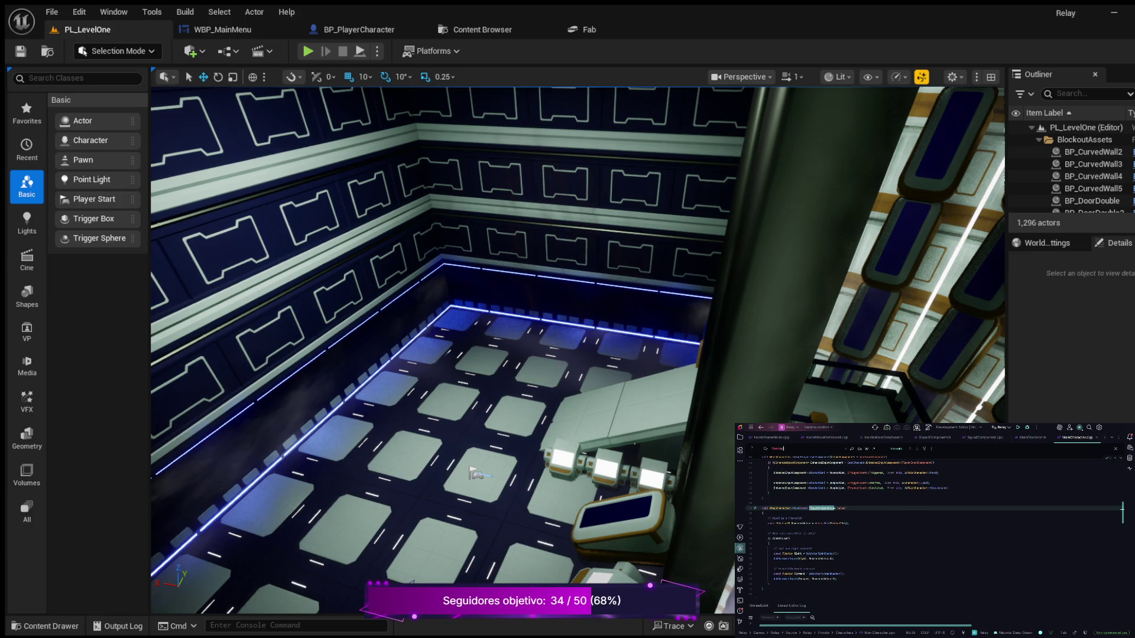
pyautogui.hotkey('ctrl', 'a')
pyautogui.press('BackSpace')
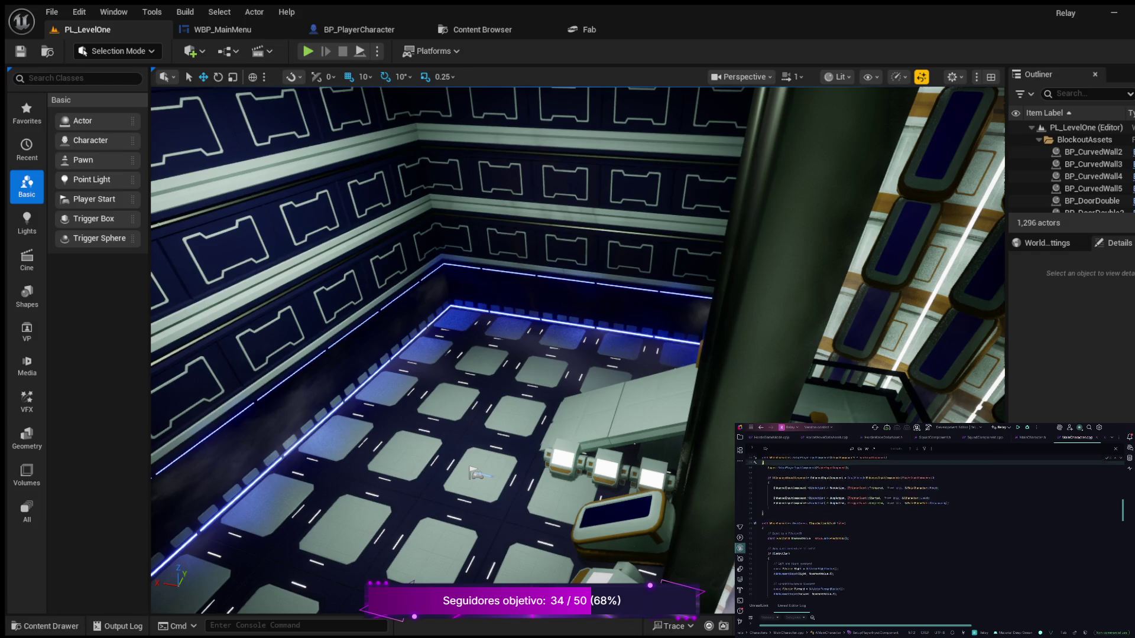
pyautogui.scroll(-2, 928, 526)
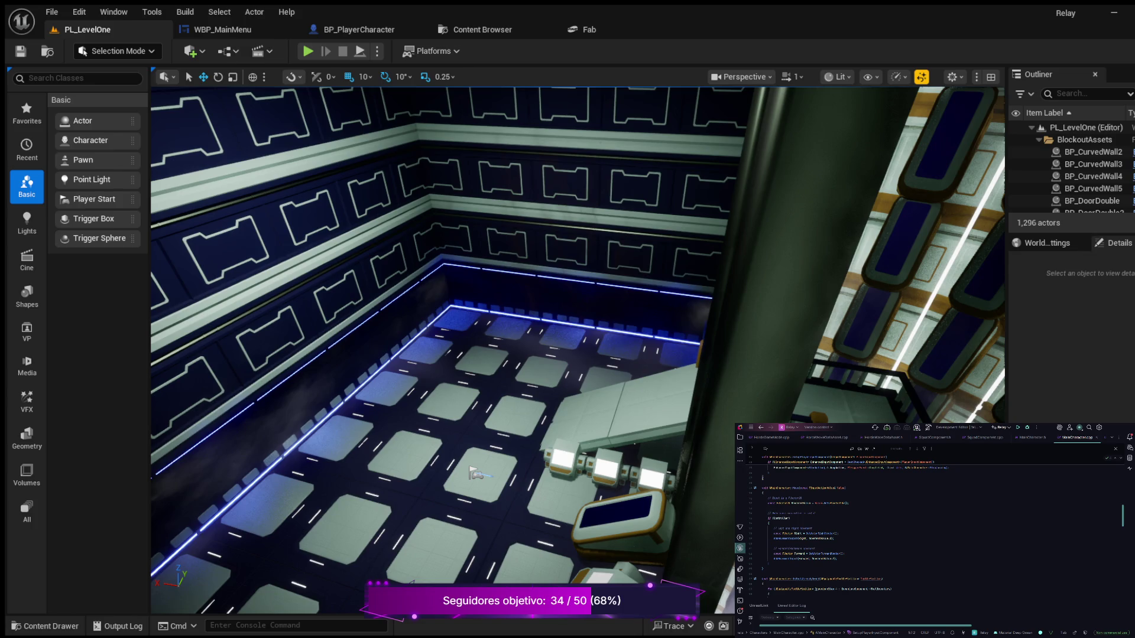
# Step: Below the AddMovementInput call, add an if statement with the condition MovementValue.X < 0
pyautogui.click(790, 519)
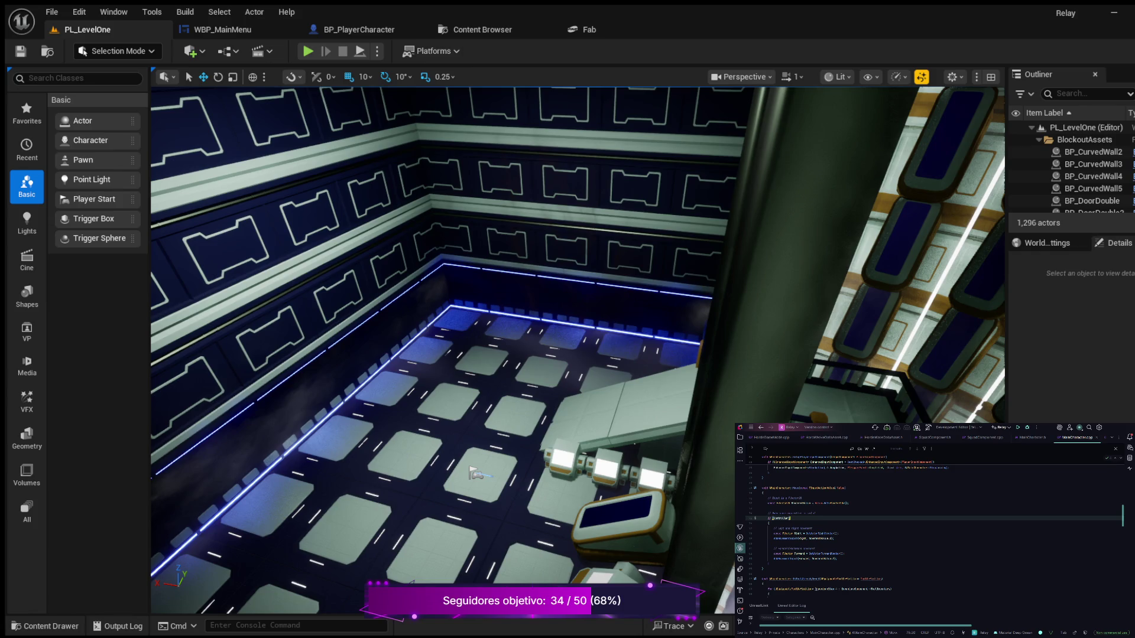
pyautogui.scroll(-1, 934, 532)
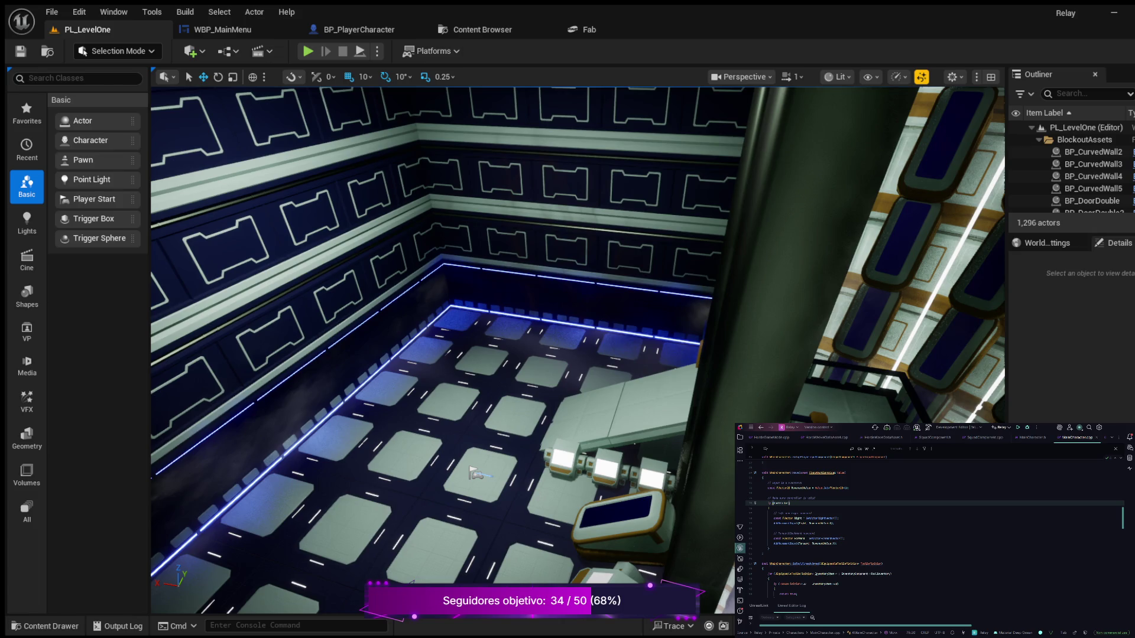
pyautogui.click(838, 543)
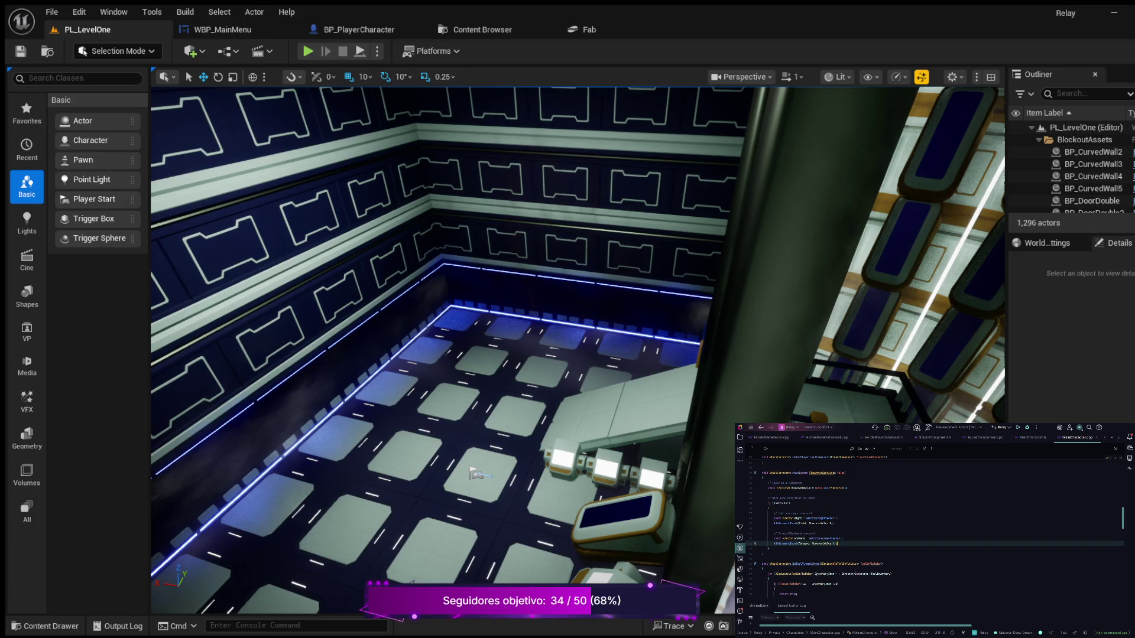
pyautogui.press('Return')
pyautogui.press('Return')
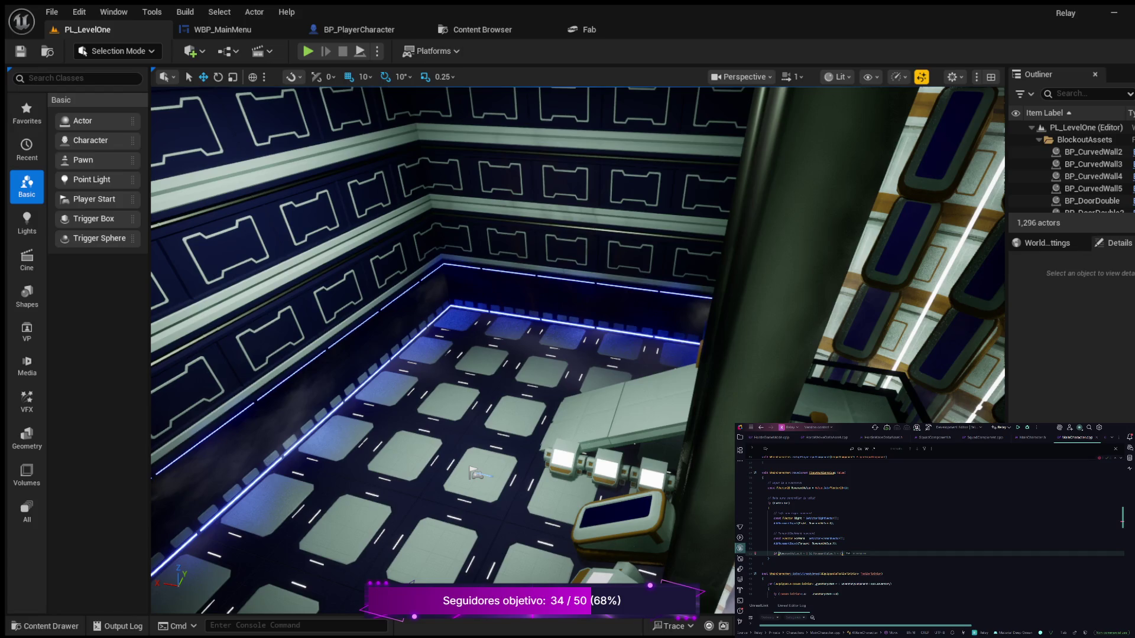
pyautogui.press('Tab')
pyautogui.write('&')
pyautogui.press('BackSpace')
pyautogui.press('BackSpace')
pyautogui.press('BackSpace')
pyautogui.write('< 0')
pyautogui.click(842, 554)
# Step: Expand the if statement's braces into an empty, indented body block
pyautogui.press('Return')
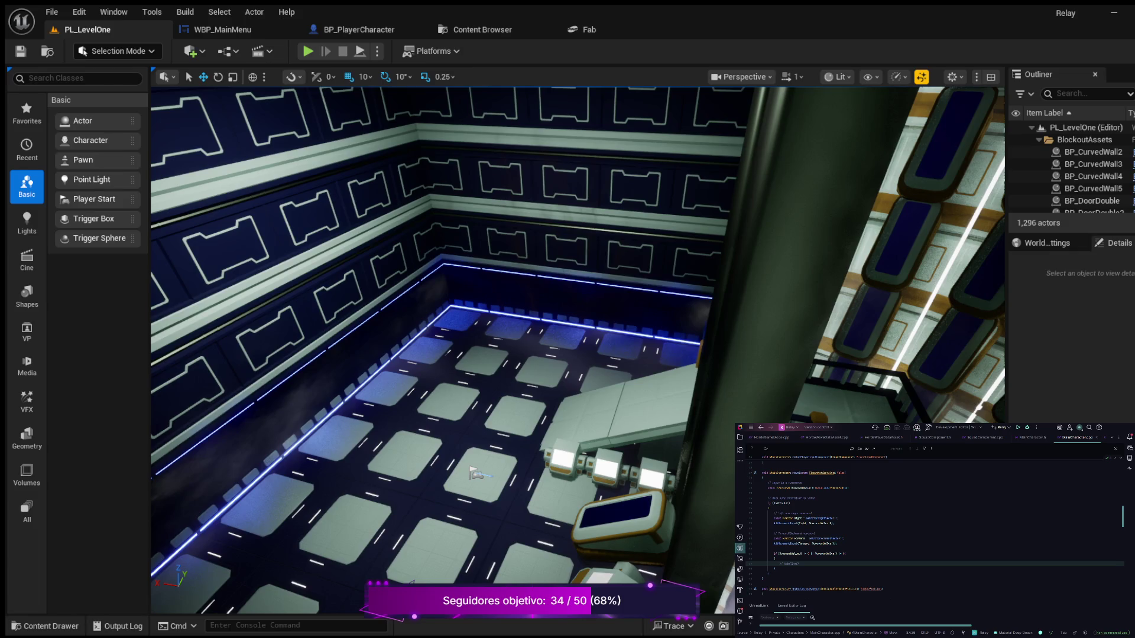
# Step: Scroll up to the player character constructor and the comment block above it
pyautogui.scroll(3, 934, 532)
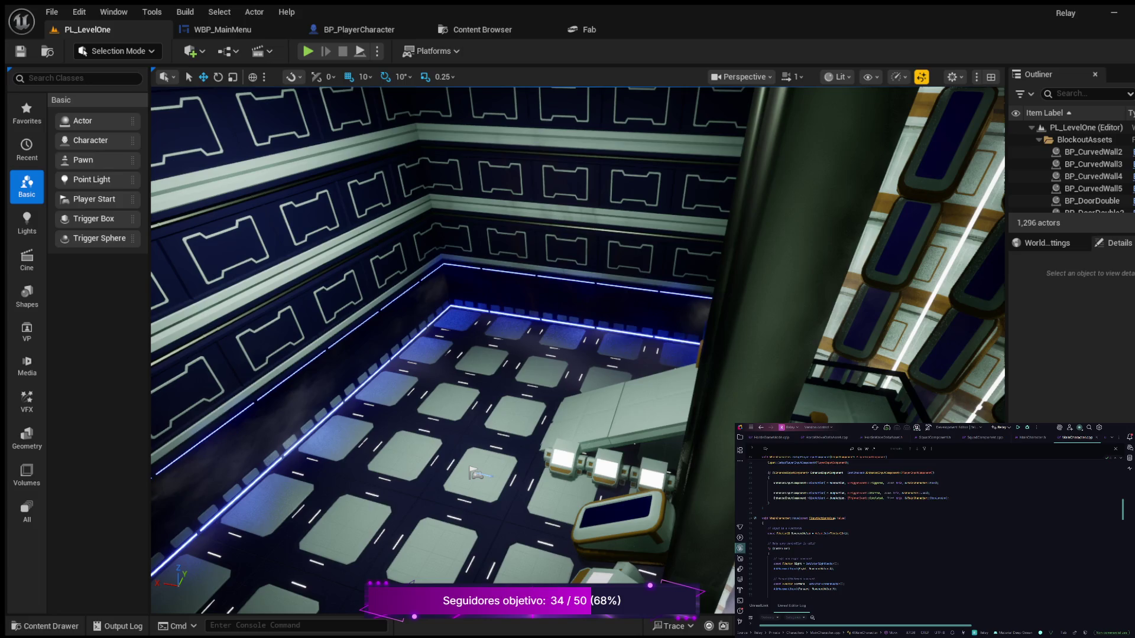
pyautogui.scroll(10, 934, 532)
pyautogui.scroll(2, 934, 532)
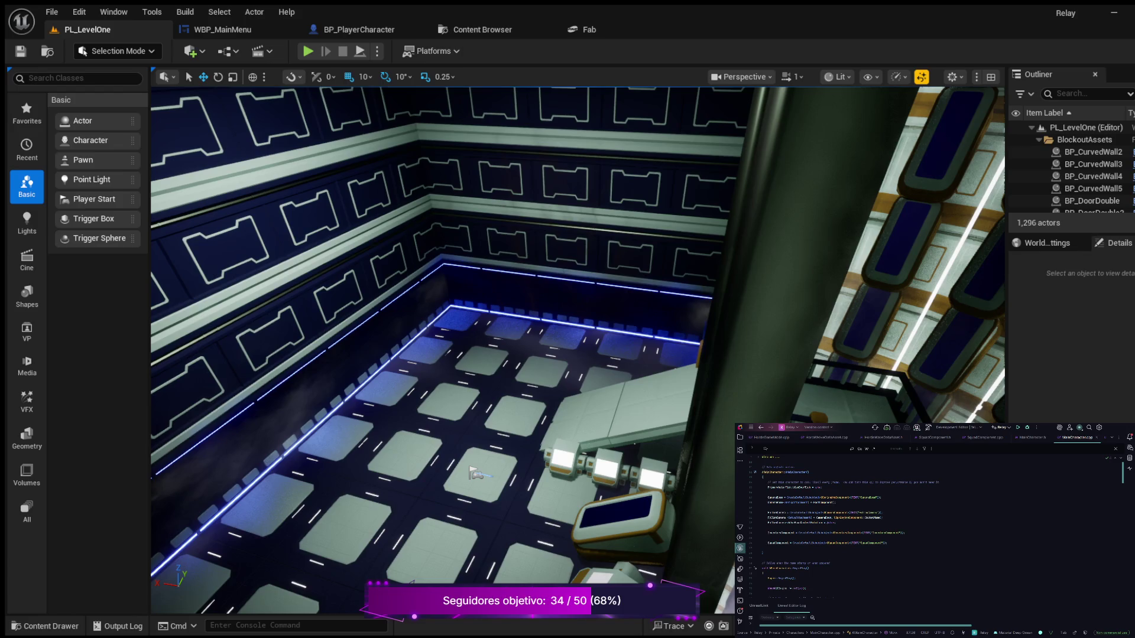
# Step: Add a // comment to a constructor line, then set CameraBoom->bUsePawnControlRotation = true beneath it
pyautogui.click(835, 522)
pyautogui.write('//')
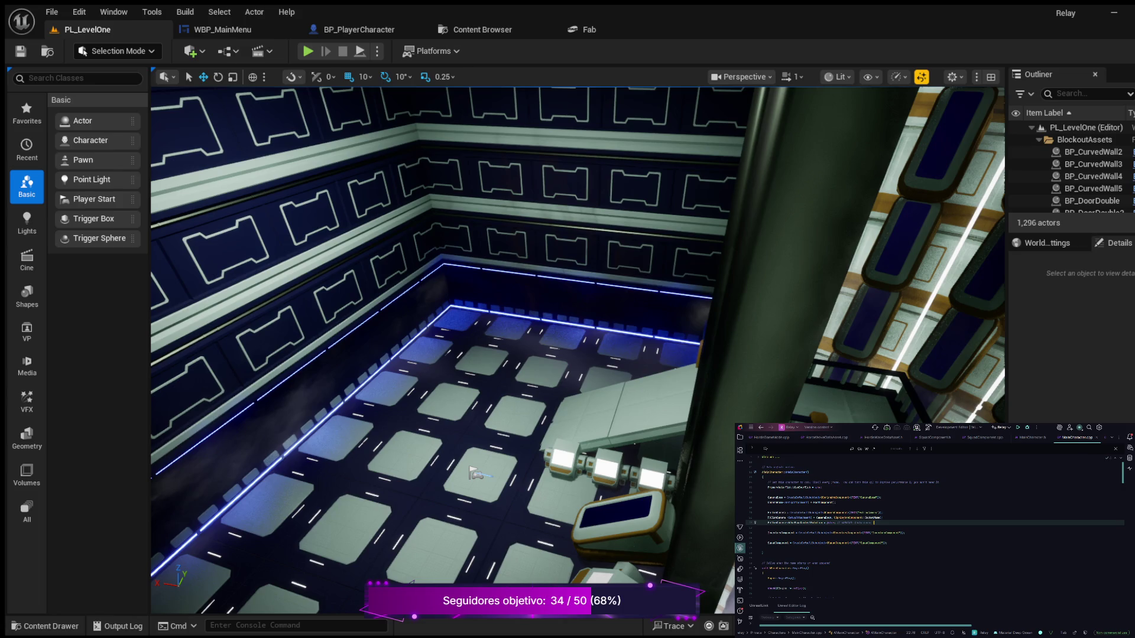
pyautogui.press('Up')
pyautogui.press('Up')
pyautogui.press('Up')
pyautogui.press('Left')
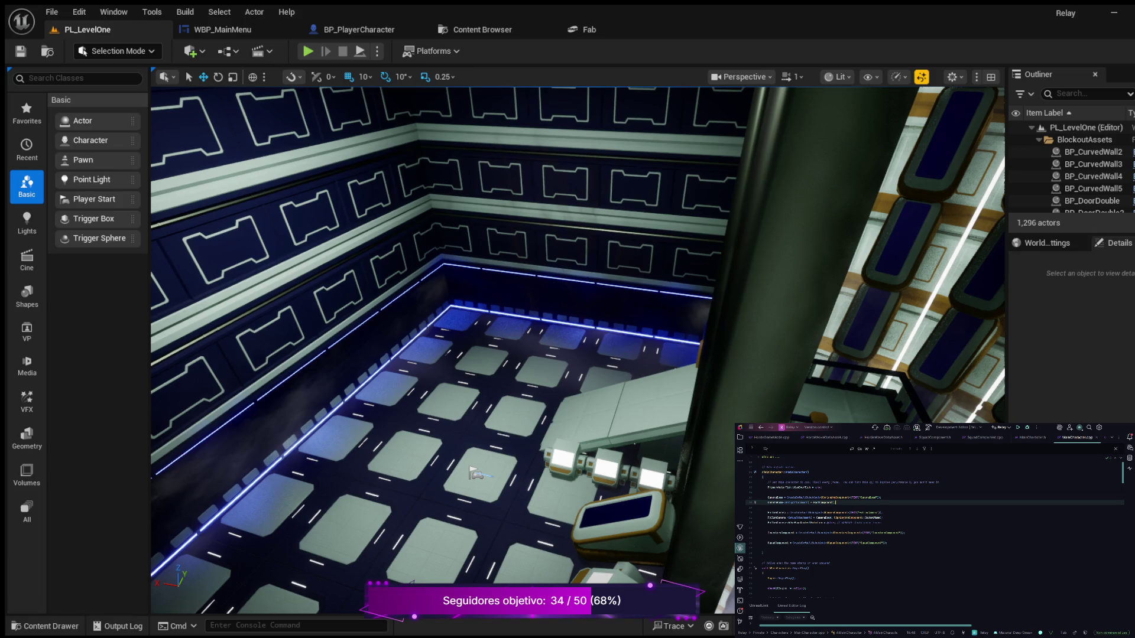
pyautogui.press('Return')
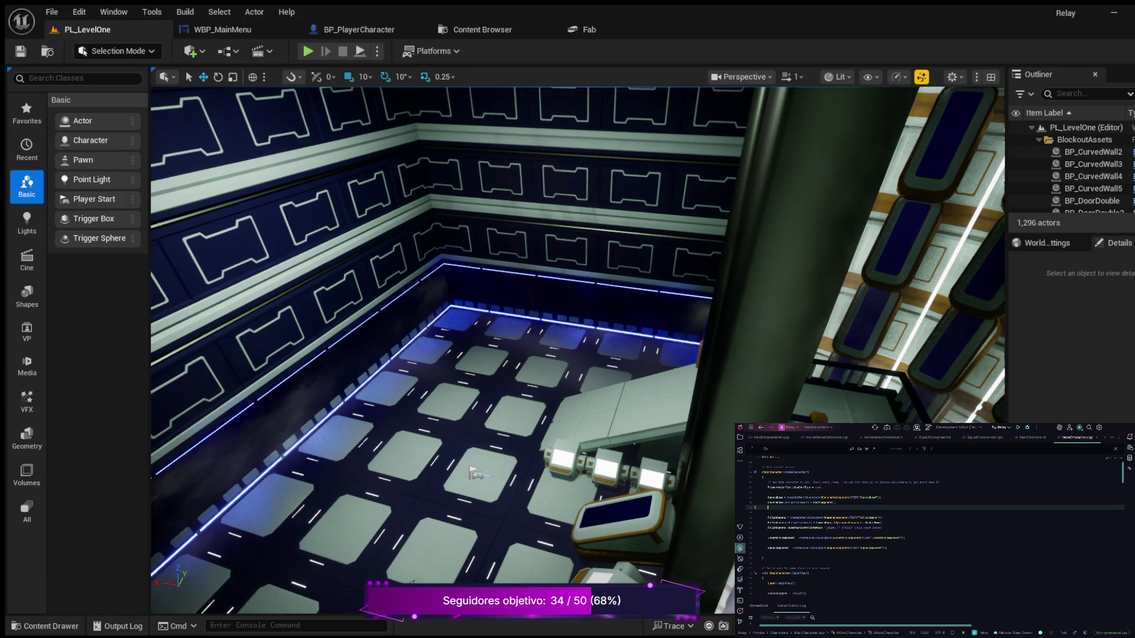
pyautogui.write('Ca')
pyautogui.press('Tab')
pyautogui.write('->T')
pyautogui.press('BackSpace')
pyautogui.write('bUsePawnControlRotation')
pyautogui.write(' =')
pyautogui.press('Escape')
# Step: Add a CameraBoom TargetArmLength line below the control rotation setting
pyautogui.press('Return')
pyautogui.write('bo')
pyautogui.press('Tab')
pyautogui.write('->')
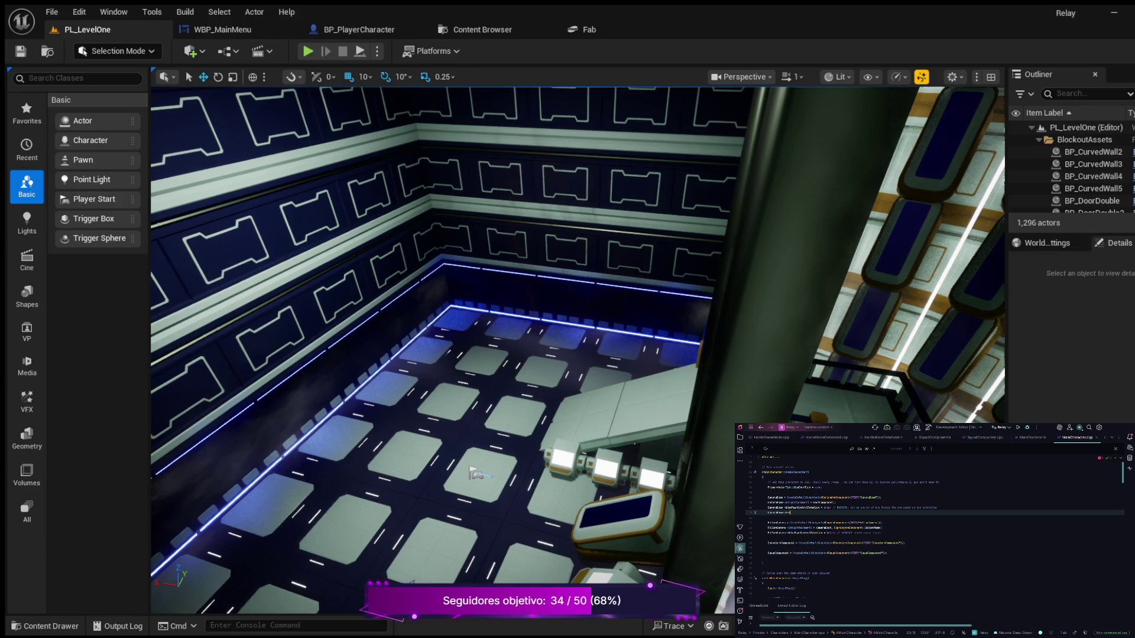
pyautogui.write('Ta')
pyautogui.press('Tab')
pyautogui.press('Escape')
# Step: Add another CameraBoom setting line from Rider's suggested completion
pyautogui.press('Return')
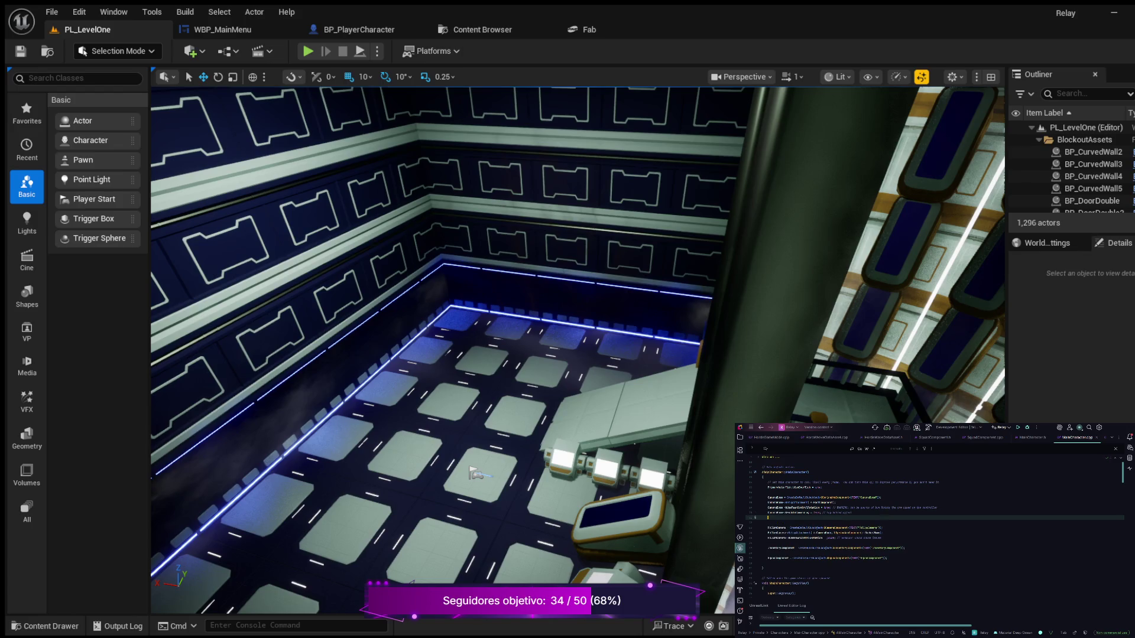
pyautogui.write('CameraBoom')
pyautogui.write('->')
pyautogui.press('Tab')
pyautogui.click(829, 579)
pyautogui.scroll(-2, 934, 527)
pyautogui.scroll(2, 934, 526)
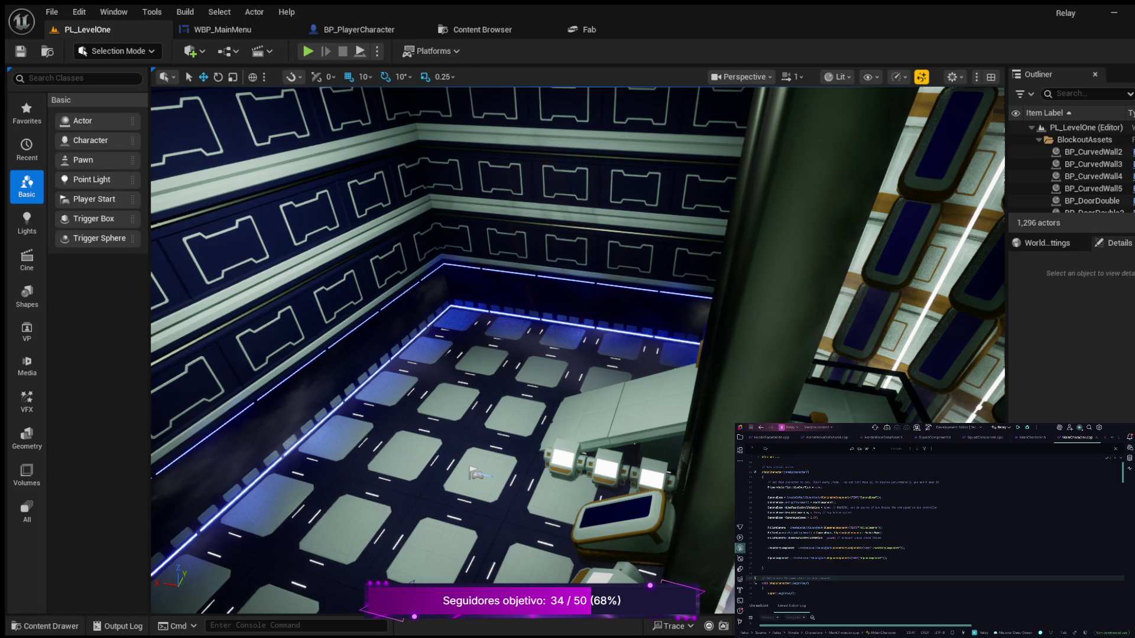
pyautogui.scroll(-3, 934, 520)
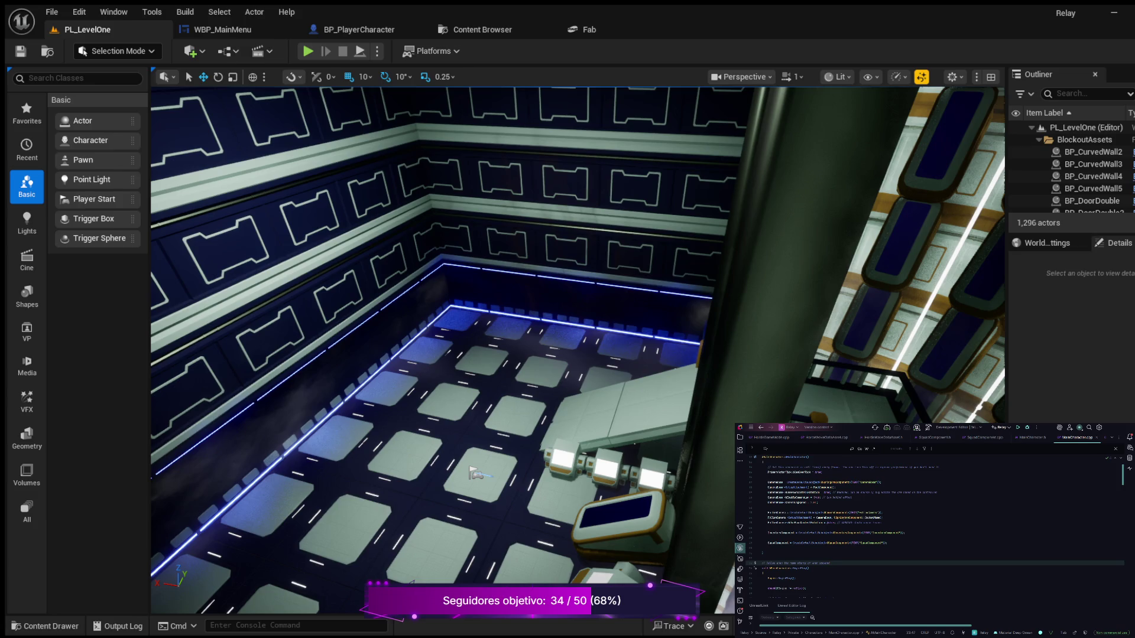